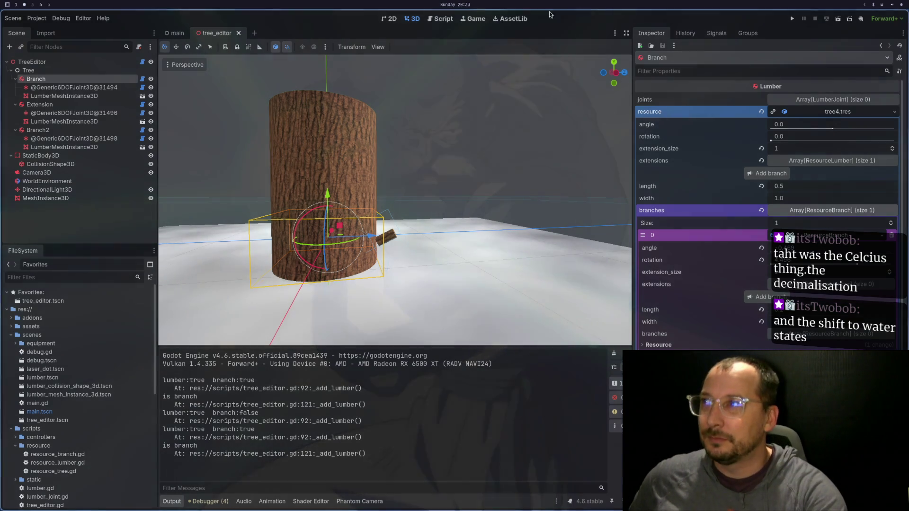
# Step: Load tree4.tres into the TreeEditor, rebuilding the trunk with Branch3, Extension2 and Branch4 logs
pyautogui.click(32, 62)
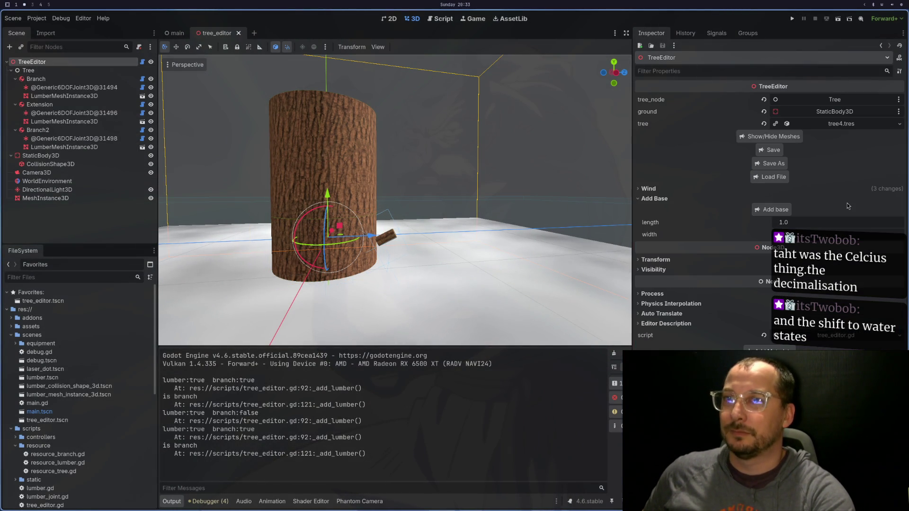
pyautogui.click(769, 176)
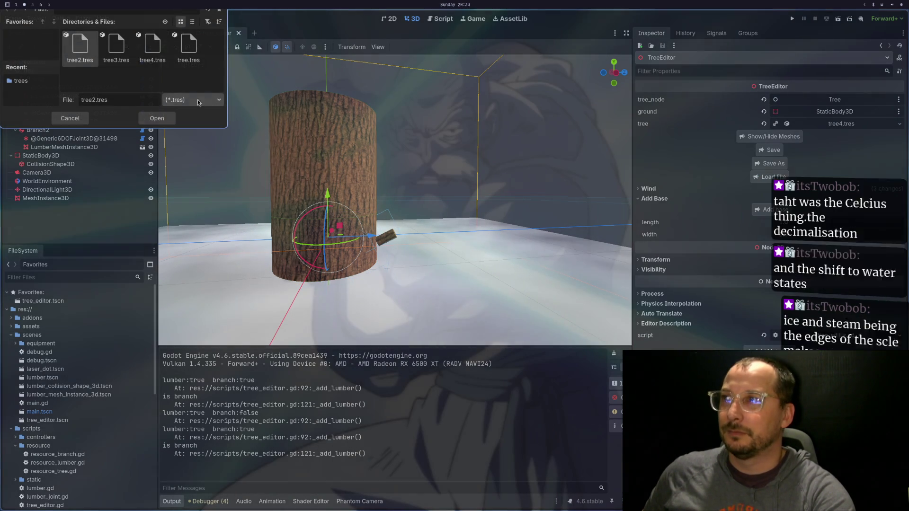
pyautogui.click(152, 47)
pyautogui.click(161, 119)
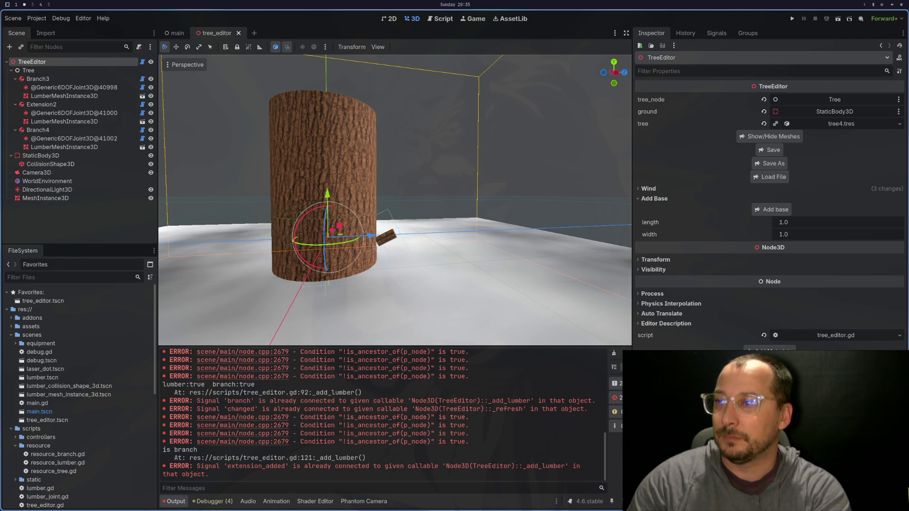
pyautogui.press('super+1')
pyautogui.press('super+2')
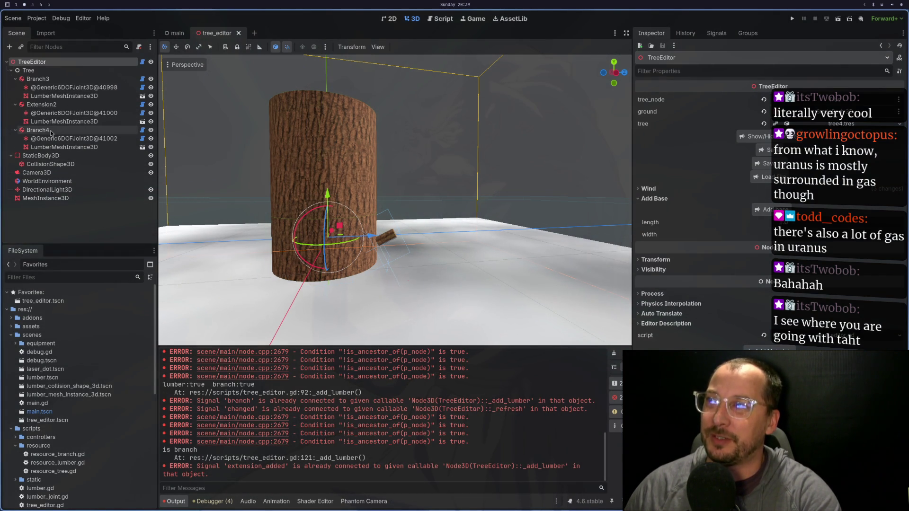
# Step: Raise Branch4's lumber extension_size to 3 to add Extension, Extension3 and Extension4 logs
pyautogui.click(51, 132)
pyautogui.click(863, 116)
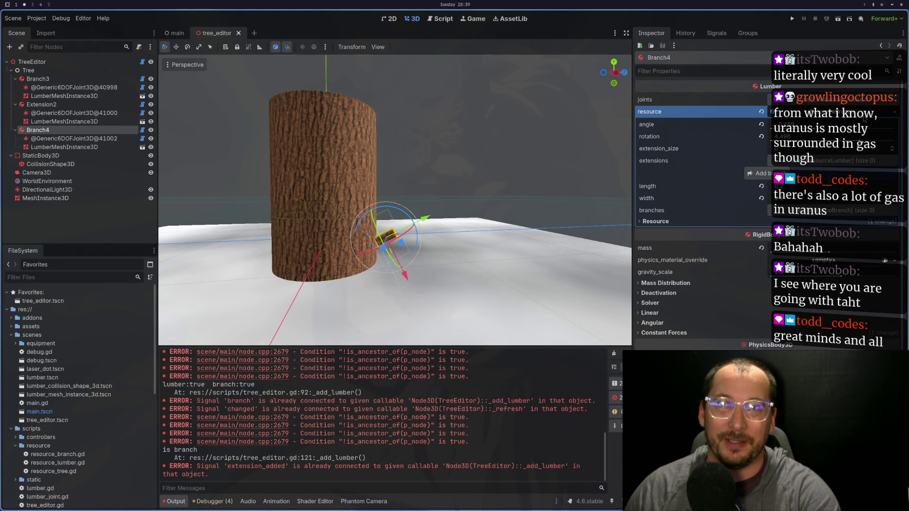
pyautogui.click(893, 148)
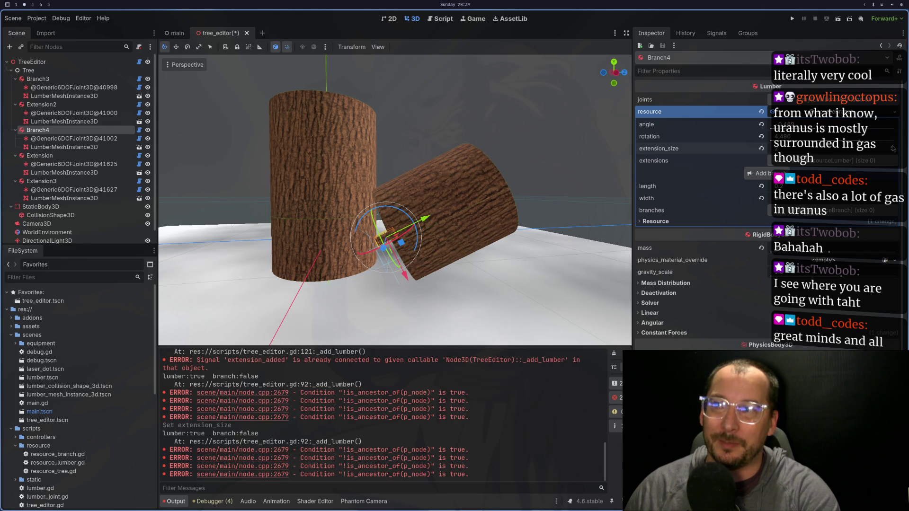
# Step: Zoom in on the logs, zoom back out, then view them from above over the ground
pyautogui.scroll(5, 416, 276)
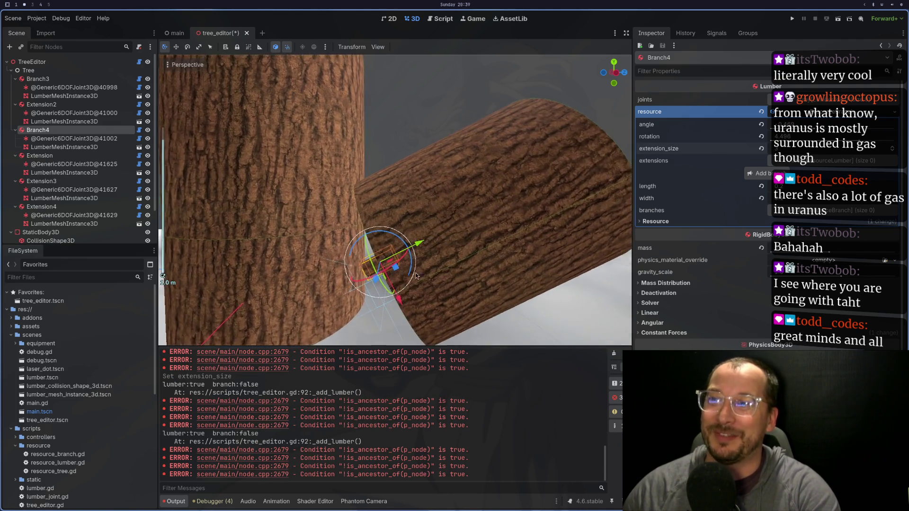
pyautogui.scroll(2, 417, 276)
pyautogui.scroll(-10, 445, 197)
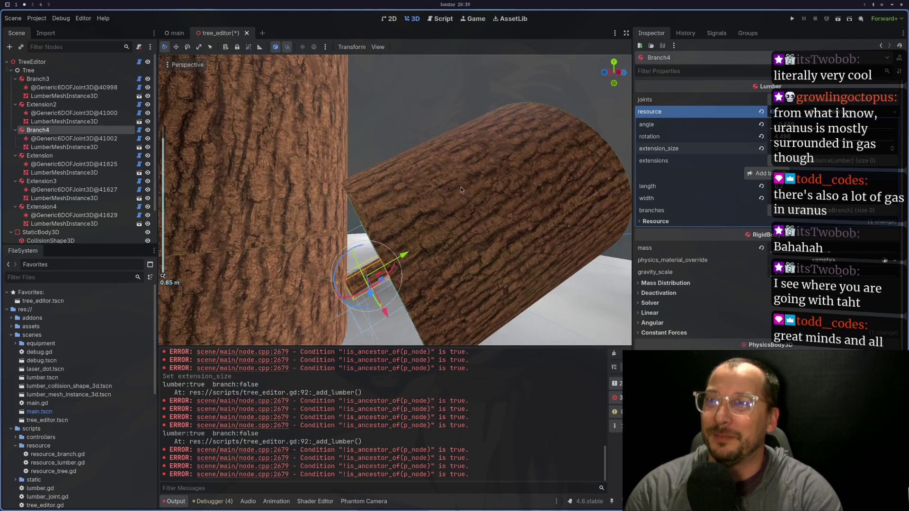
pyautogui.moveTo(477, 115); pyautogui.dragTo(443, 248)
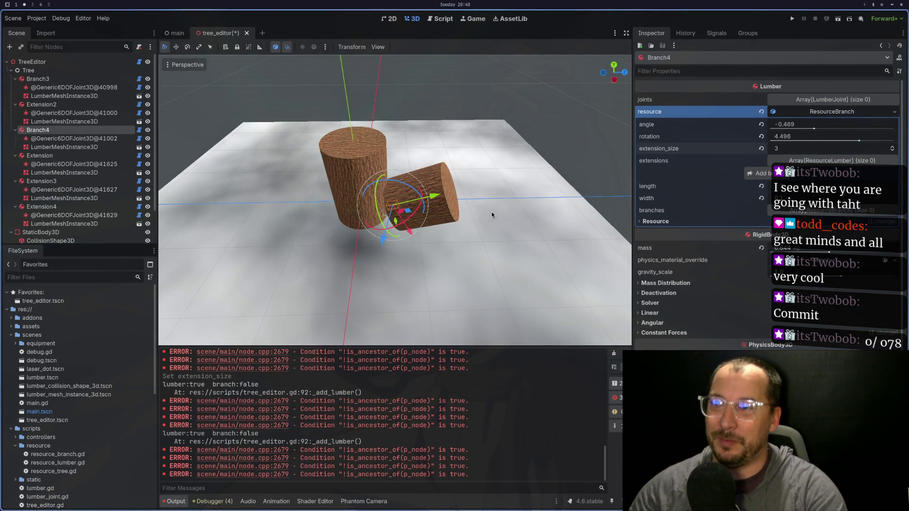
pyautogui.press('super+1')
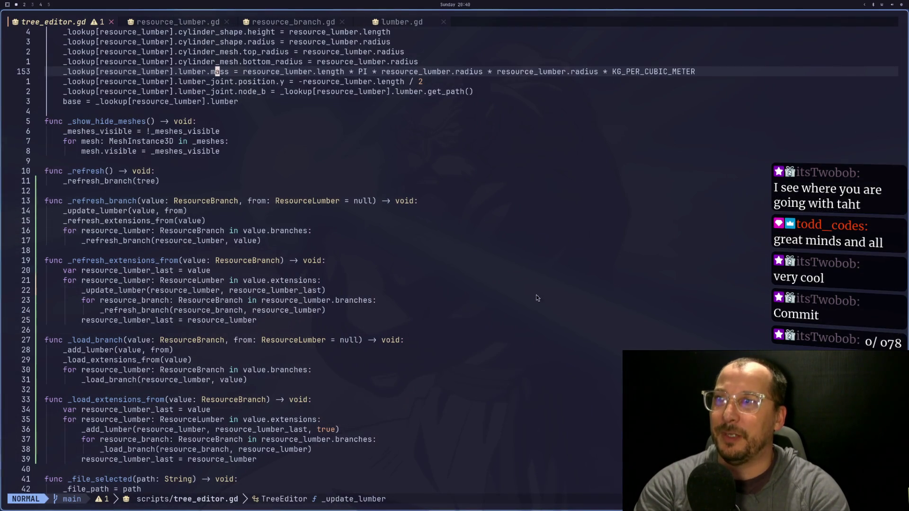
pyautogui.press('super+2')
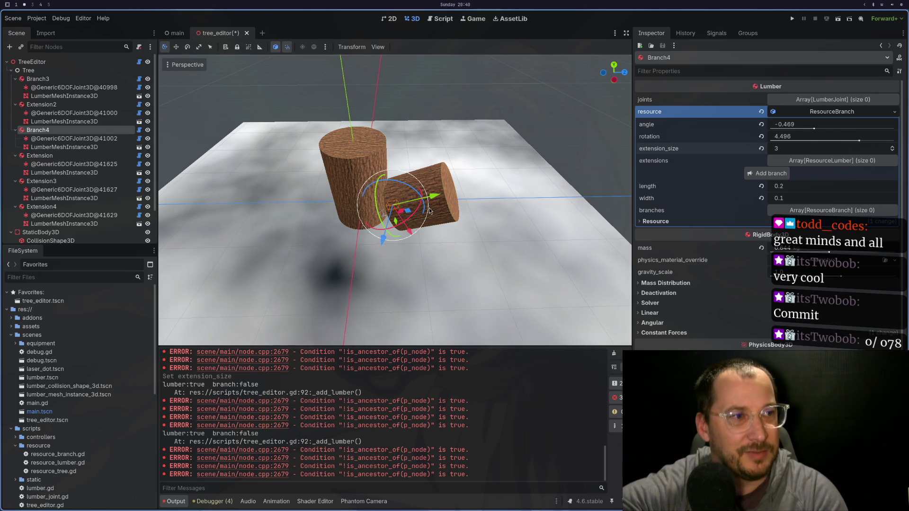
# Step: Switch to desktop workspace 4 with Super+4
pyautogui.press('super+4')
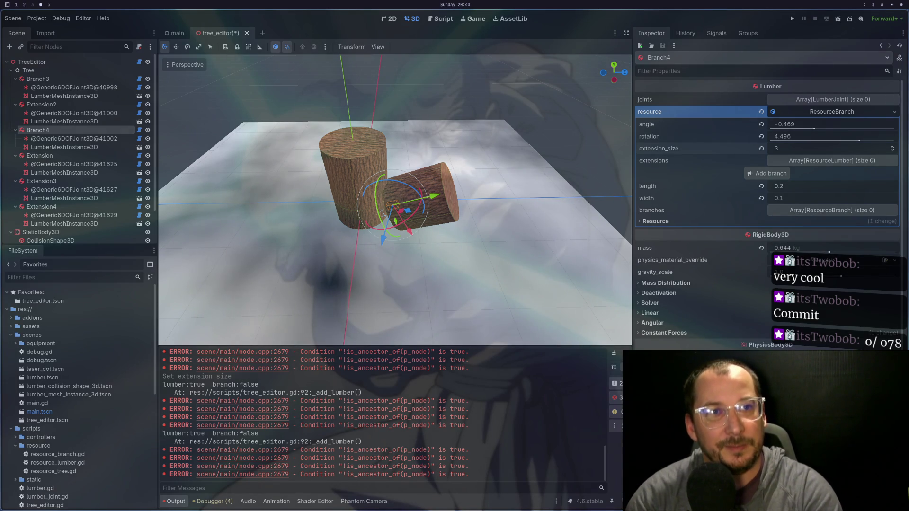